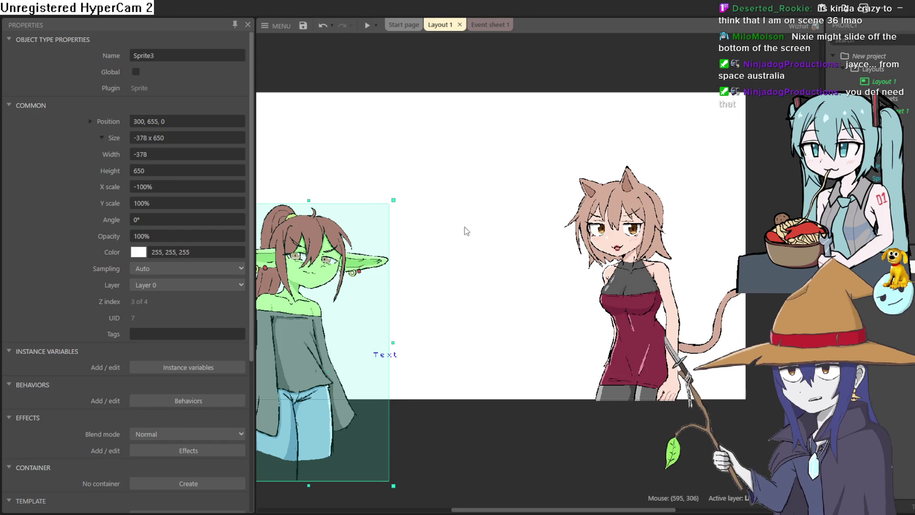
Step: Place the mirrored goblin girl Sprite3 on the scene's left side at about 275, 585, opposite the cat girl
{"action": "left_click_drag", "start_coordinate": [493, 248], "coordinate": [676, 243]}
{"action": "scroll", "coordinate": [603, 258], "scroll_direction": "down", "scroll_amount": 3}
{"action": "mouse_move", "coordinate": [530, 381]}
{"action": "left_mouse_down"}
{"action": "mouse_move", "coordinate": [432, 310]}
{"action": "mouse_move", "coordinate": [462, 307]}
{"action": "mouse_move", "coordinate": [482, 276]}
{"action": "mouse_move", "coordinate": [481, 248]}
{"action": "mouse_move", "coordinate": [474, 269]}
{"action": "left_mouse_up"}
{"action": "scroll", "coordinate": [434, 311], "scroll_direction": "up", "scroll_amount": 2}
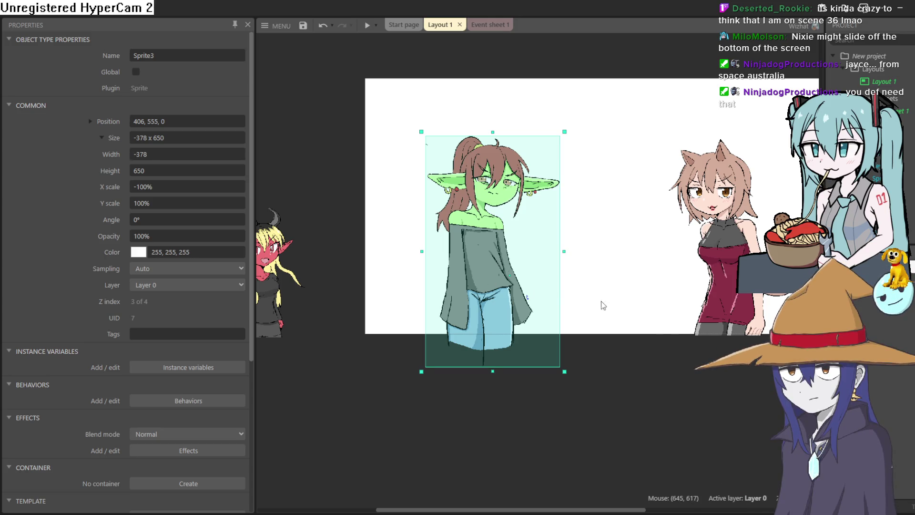
{"action": "scroll", "coordinate": [601, 301], "scroll_direction": "right", "scroll_amount": 2}
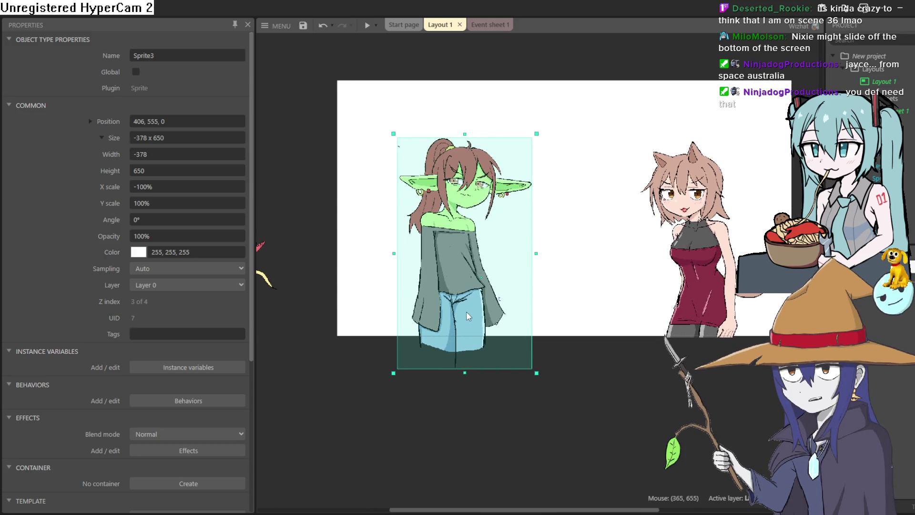
{"action": "mouse_move", "coordinate": [441, 299]}
{"action": "left_mouse_down"}
{"action": "mouse_move", "coordinate": [446, 376]}
{"action": "mouse_move", "coordinate": [436, 334]}
{"action": "mouse_move", "coordinate": [413, 304]}
{"action": "mouse_move", "coordinate": [410, 256]}
{"action": "mouse_move", "coordinate": [409, 266]}
{"action": "left_mouse_up"}
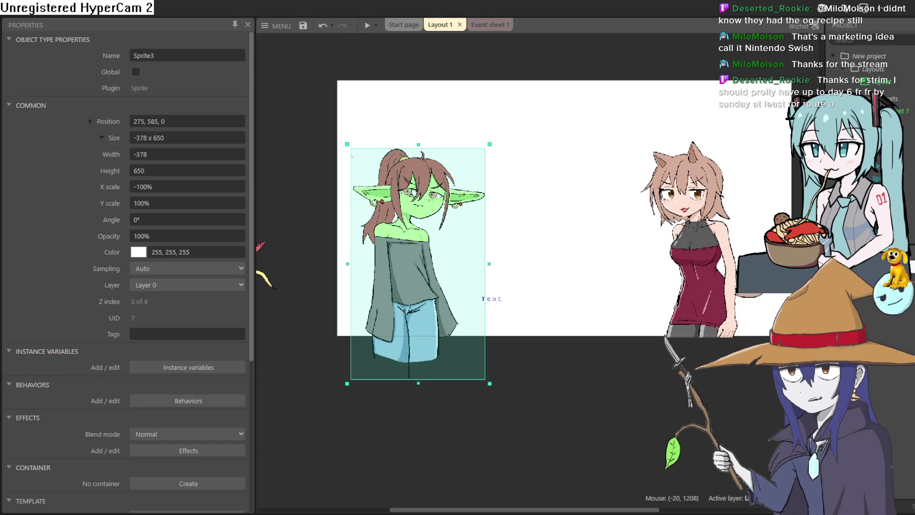
Step: Zoom in and out on the goblin girl sprite to inspect her up close
{"action": "scroll", "coordinate": [461, 287], "scroll_direction": "up", "scroll_amount": 5}
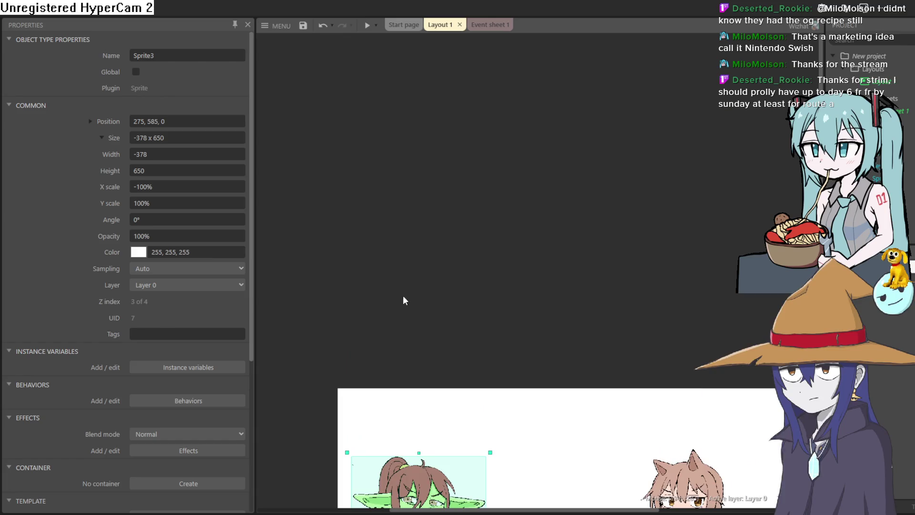
{"action": "scroll", "coordinate": [402, 298], "scroll_direction": "down", "scroll_amount": 5}
{"action": "scroll", "coordinate": [415, 238], "scroll_direction": "up", "scroll_amount": 6}
{"action": "scroll", "coordinate": [631, 342], "scroll_direction": "down", "scroll_amount": 6}
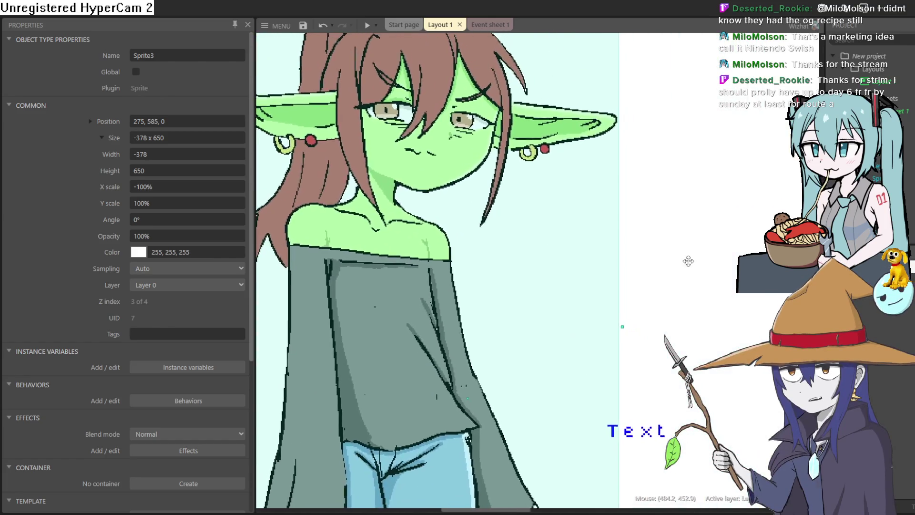
{"action": "scroll", "coordinate": [570, 304], "scroll_direction": "up", "scroll_amount": 3}
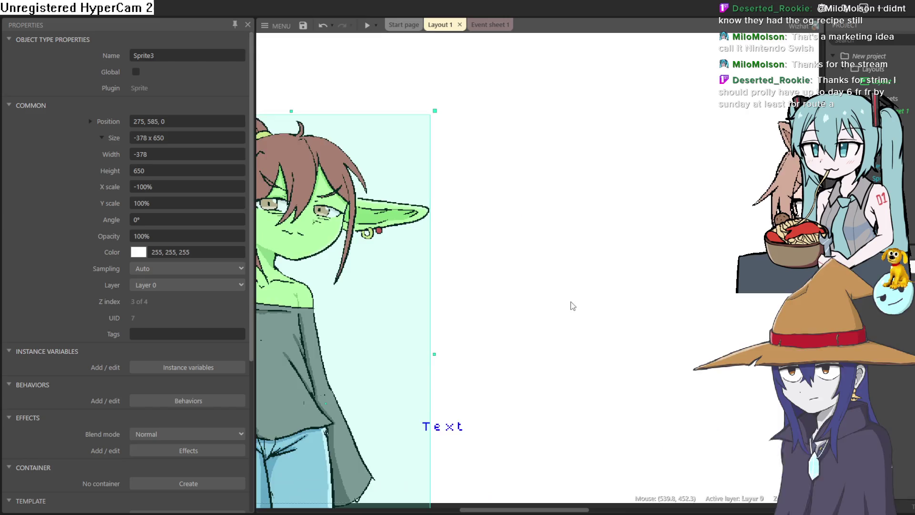
{"action": "scroll", "coordinate": [627, 317], "scroll_direction": "down", "scroll_amount": 4}
{"action": "scroll", "coordinate": [589, 317], "scroll_direction": "up", "scroll_amount": 4}
{"action": "scroll", "coordinate": [641, 311], "scroll_direction": "down", "scroll_amount": 4}
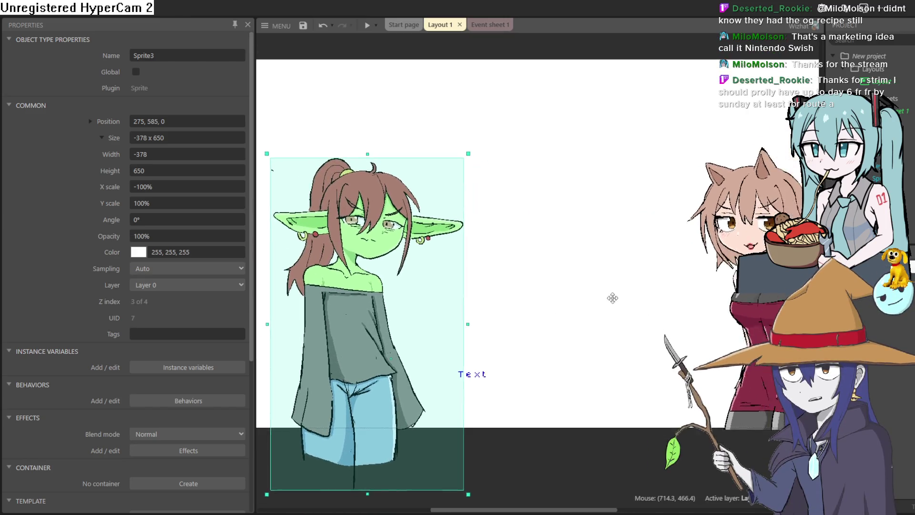
{"action": "scroll", "coordinate": [611, 298], "scroll_direction": "up", "scroll_amount": 5}
{"action": "scroll", "coordinate": [668, 222], "scroll_direction": "down", "scroll_amount": 4}
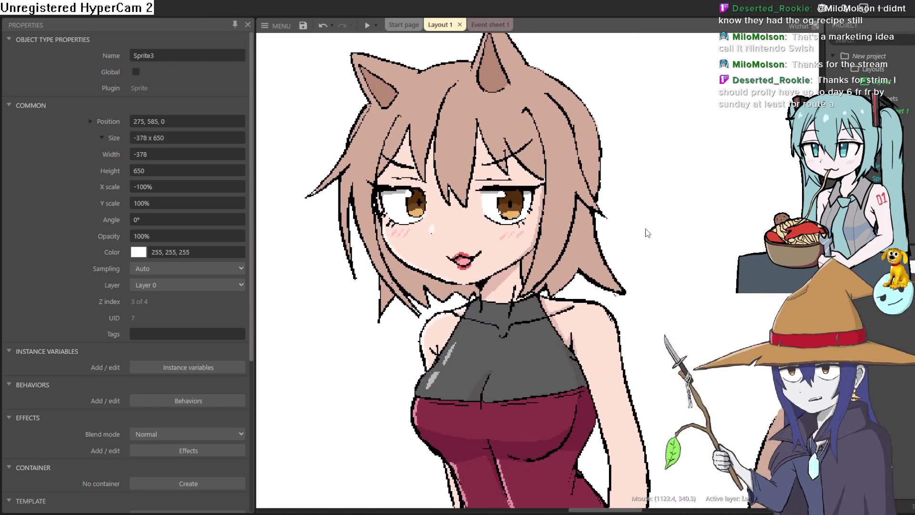
{"action": "scroll", "coordinate": [644, 253], "scroll_direction": "up", "scroll_amount": 3}
{"action": "scroll", "coordinate": [639, 262], "scroll_direction": "down", "scroll_amount": 2}
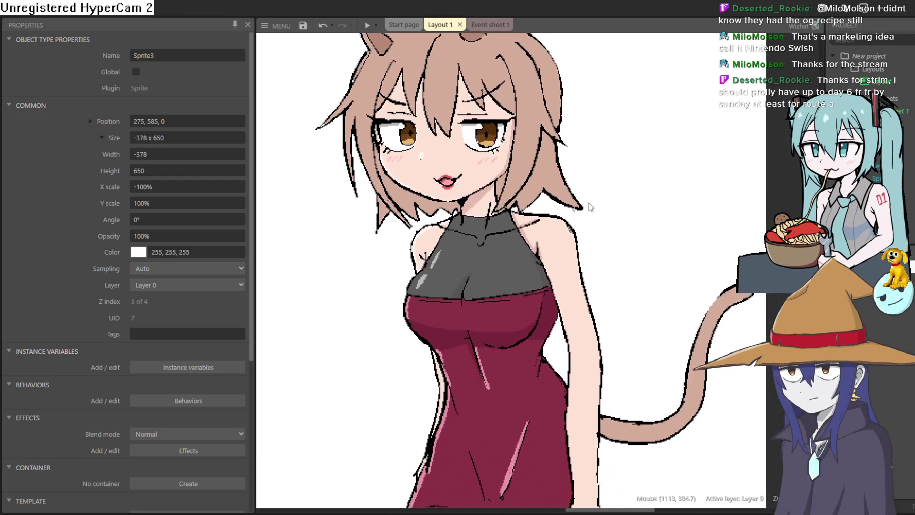
{"action": "scroll", "coordinate": [518, 179], "scroll_direction": "down", "scroll_amount": 2}
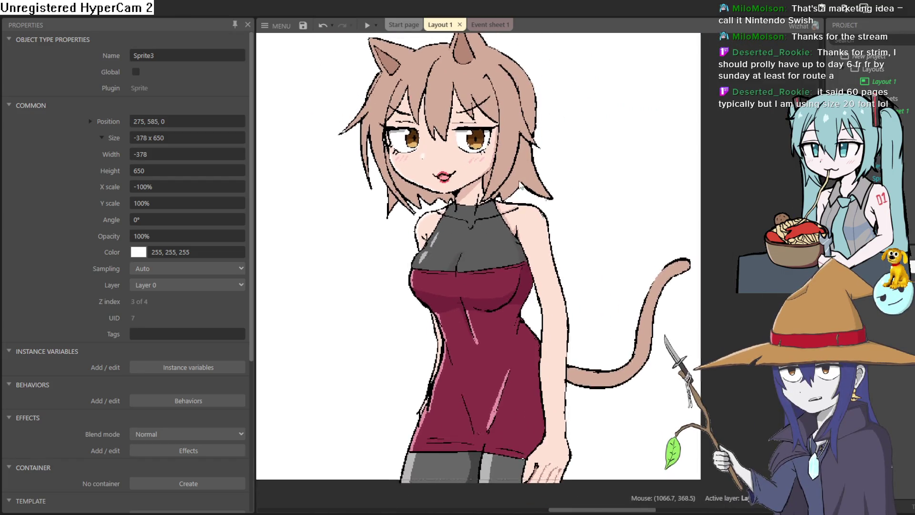
{"action": "scroll", "coordinate": [605, 226], "scroll_direction": "left", "scroll_amount": 5}
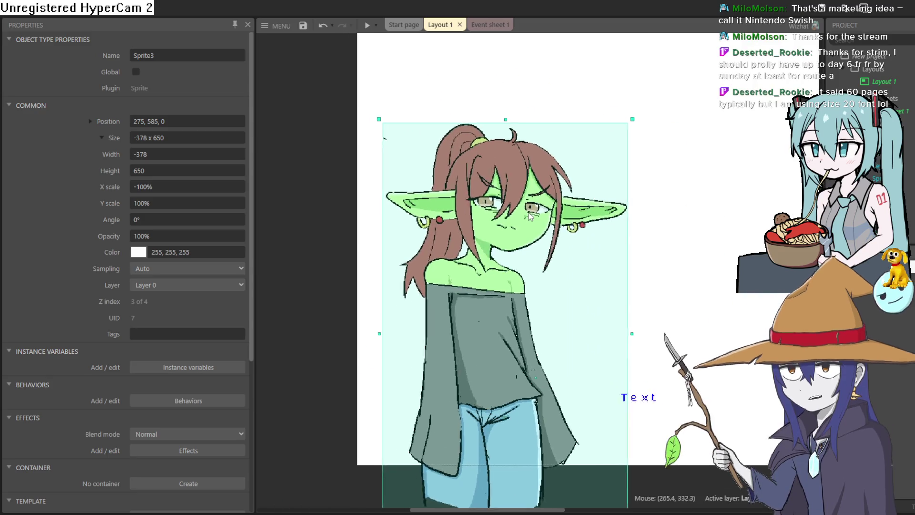
{"action": "scroll", "coordinate": [605, 225], "scroll_direction": "up", "scroll_amount": 3}
{"action": "scroll", "coordinate": [551, 216], "scroll_direction": "up", "scroll_amount": 3}
{"action": "scroll", "coordinate": [551, 216], "scroll_direction": "down", "scroll_amount": 6}
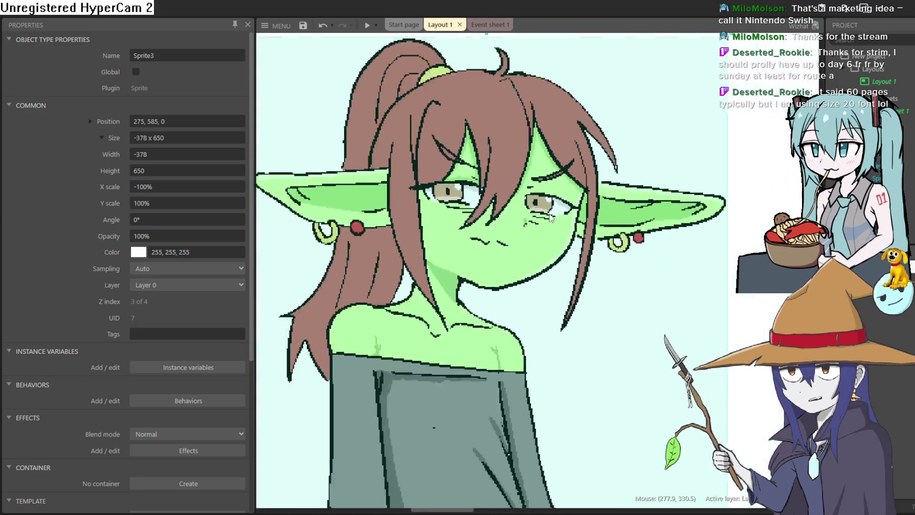
Step: Deselect the goblin to show the Layout 1 properties, then zoom out to her upper body
{"action": "left_click", "coordinate": [641, 208]}
{"action": "scroll", "coordinate": [536, 221], "scroll_direction": "up", "scroll_amount": 5}
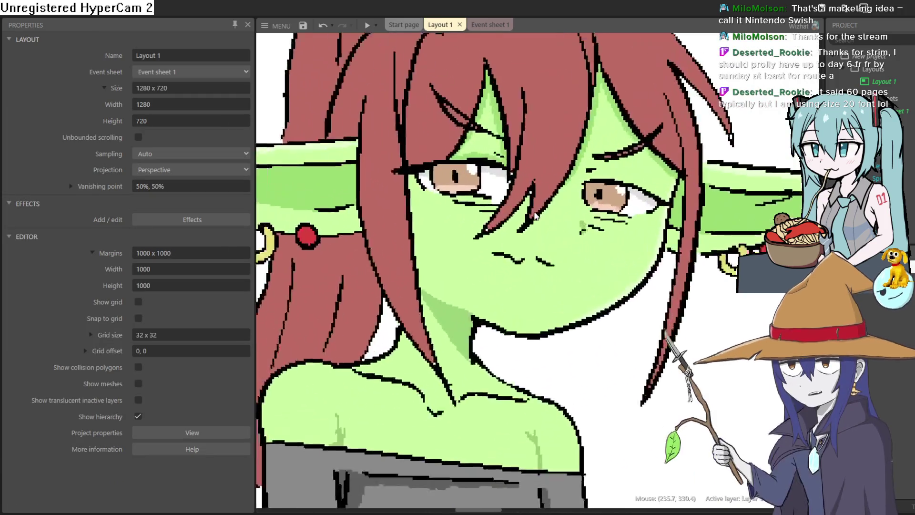
{"action": "scroll", "coordinate": [569, 215], "scroll_direction": "down", "scroll_amount": 3}
{"action": "scroll", "coordinate": [570, 216], "scroll_direction": "down", "scroll_amount": 3}
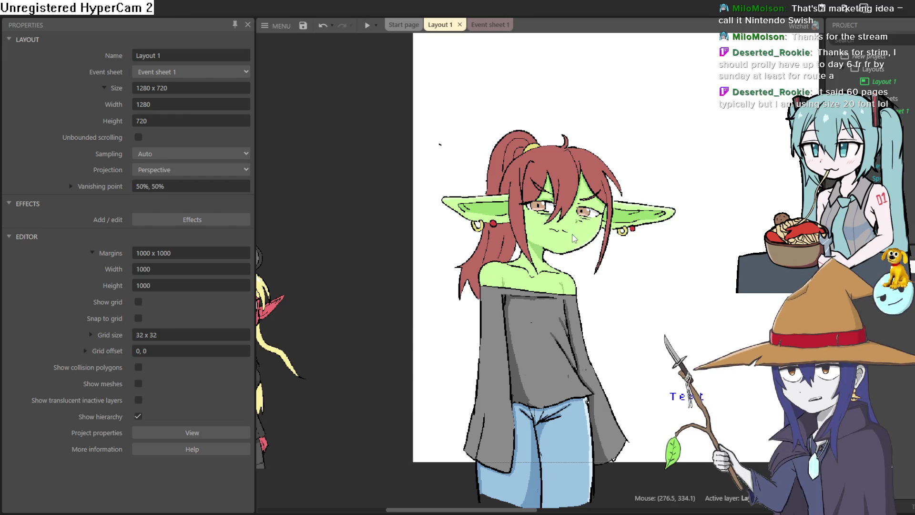
Step: Pan left to the off-canvas demon girl sprite and zoom in to inspect it
{"action": "left_click_drag", "start_coordinate": [431, 268], "coordinate": [750, 163]}
{"action": "scroll", "coordinate": [662, 209], "scroll_direction": "up", "scroll_amount": 3}
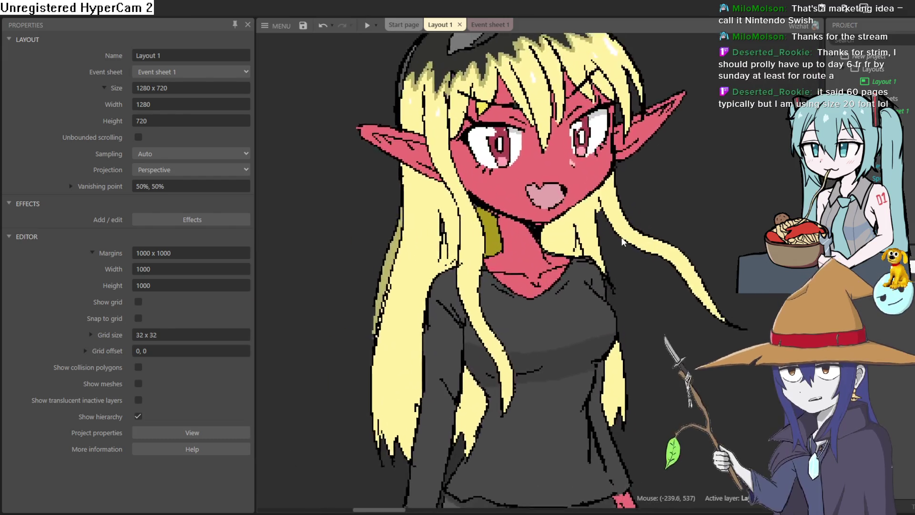
{"action": "scroll", "coordinate": [644, 229], "scroll_direction": "down", "scroll_amount": 2}
{"action": "scroll", "coordinate": [628, 246], "scroll_direction": "up", "scroll_amount": 1}
{"action": "scroll", "coordinate": [628, 246], "scroll_direction": "down", "scroll_amount": 3}
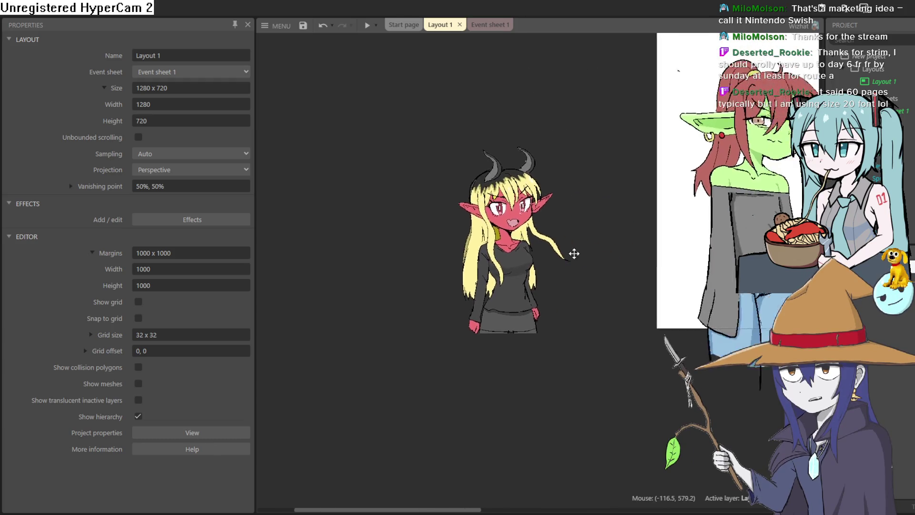
{"action": "scroll", "coordinate": [574, 253], "scroll_direction": "up", "scroll_amount": 2}
Step: Pan back to the canvas and zoom out to the full layout with the goblin and cat girl
{"action": "mouse_move", "coordinate": [712, 256]}
{"action": "left_mouse_down"}
{"action": "mouse_move", "coordinate": [511, 252]}
{"action": "mouse_move", "coordinate": [469, 363]}
{"action": "left_mouse_up"}
{"action": "scroll", "coordinate": [439, 329], "scroll_direction": "up", "scroll_amount": 3}
{"action": "scroll", "coordinate": [488, 269], "scroll_direction": "down", "scroll_amount": 4}
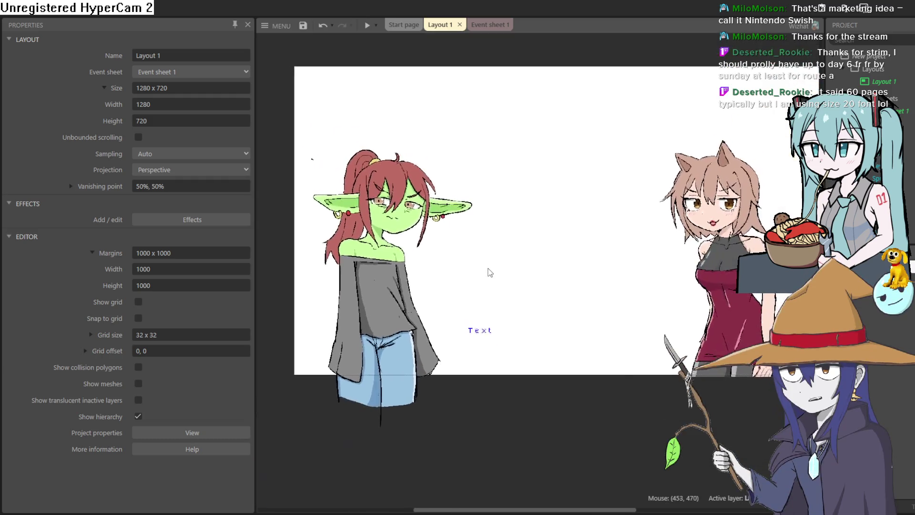
{"action": "scroll", "coordinate": [499, 265], "scroll_direction": "up", "scroll_amount": 1}
{"action": "mouse_move", "coordinate": [500, 264]}
{"action": "left_mouse_down"}
{"action": "mouse_move", "coordinate": [472, 302]}
{"action": "mouse_move", "coordinate": [496, 366]}
{"action": "left_mouse_up"}
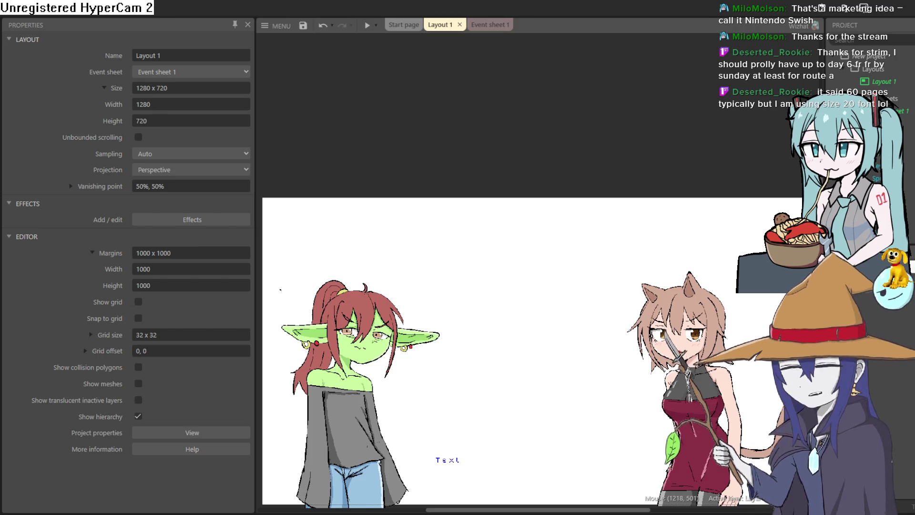
{"action": "mouse_move", "coordinate": [730, 266]}
{"action": "left_mouse_down"}
{"action": "mouse_move", "coordinate": [749, 237]}
{"action": "mouse_move", "coordinate": [715, 235]}
{"action": "left_mouse_up"}
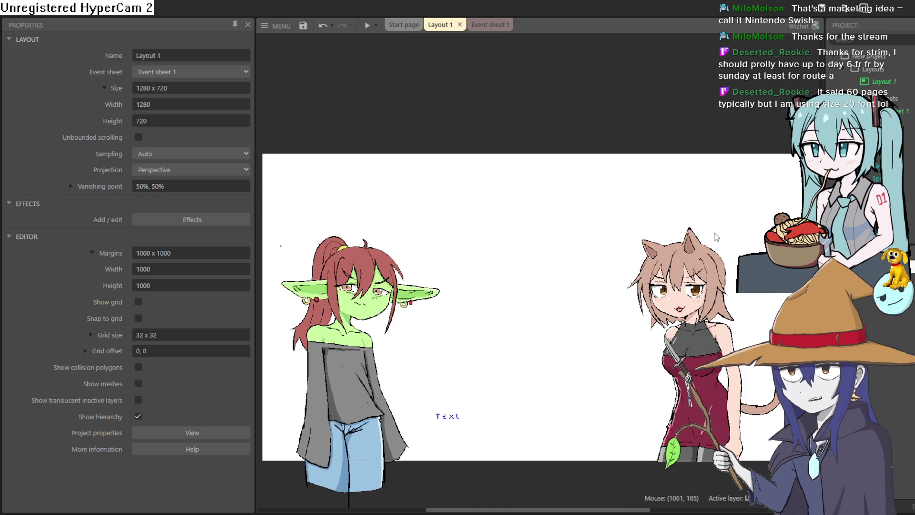